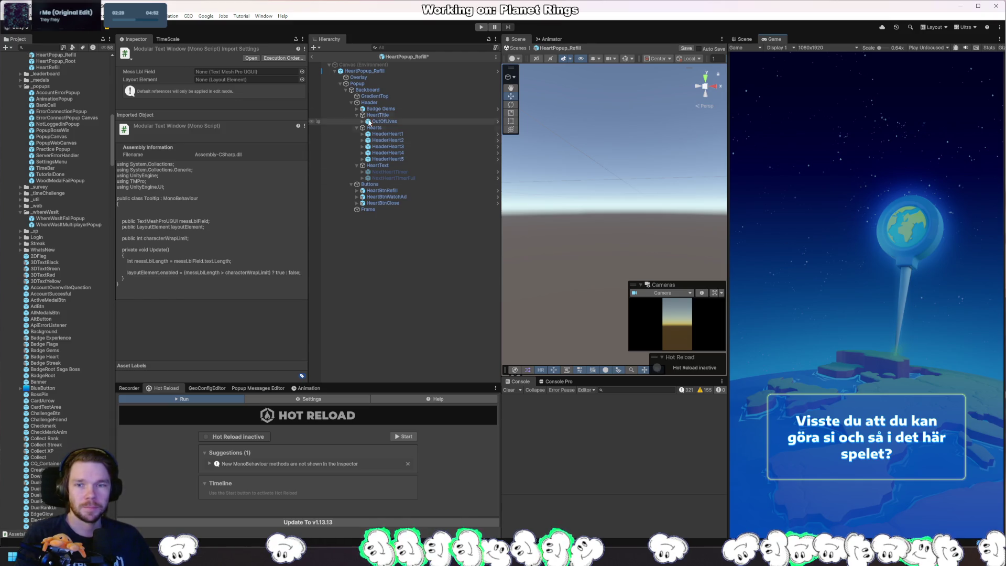
Save the HeartPopup_Refill prefab and run the game to its home screen.
left_click(401, 72)
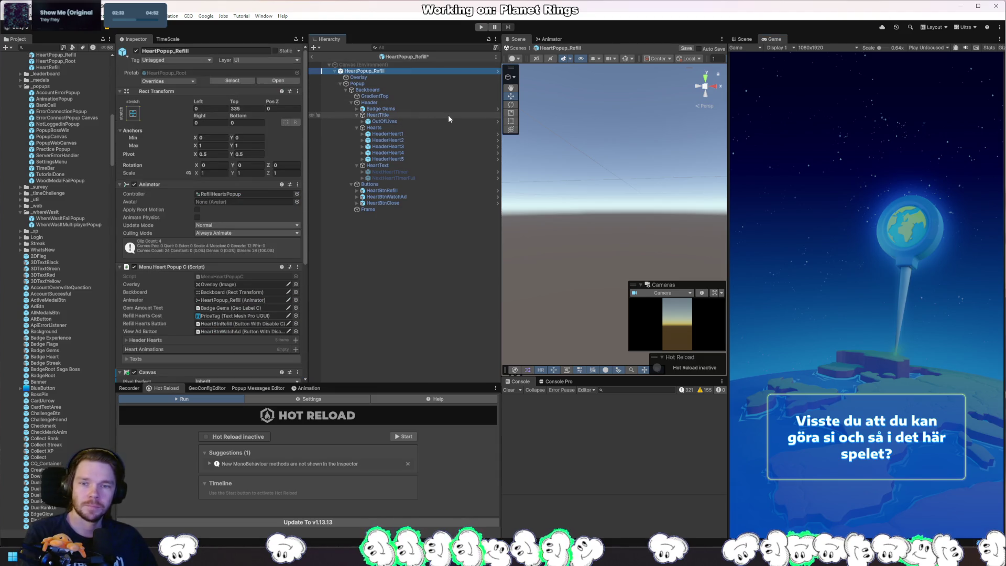
key("ctrl+s")
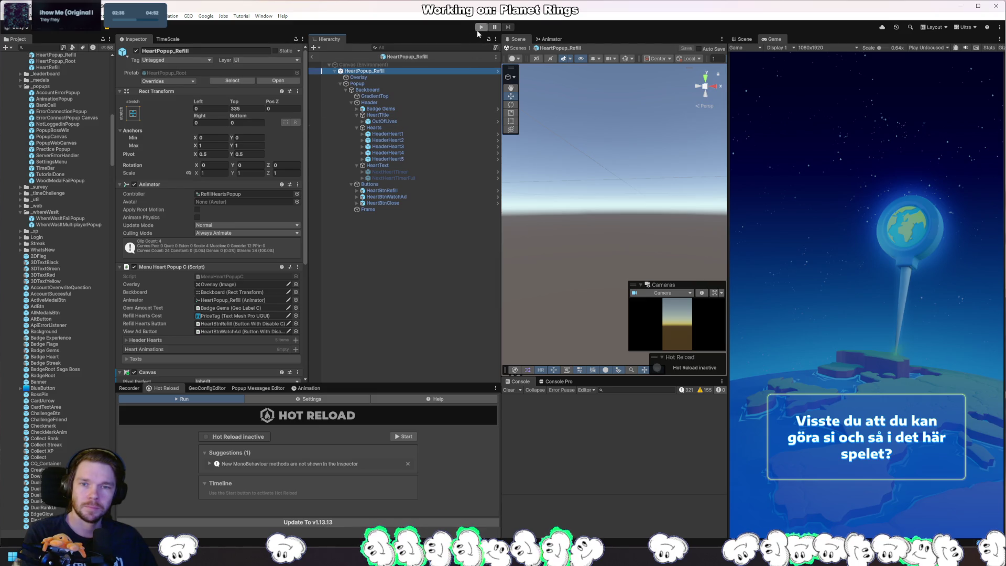
left_click(480, 29)
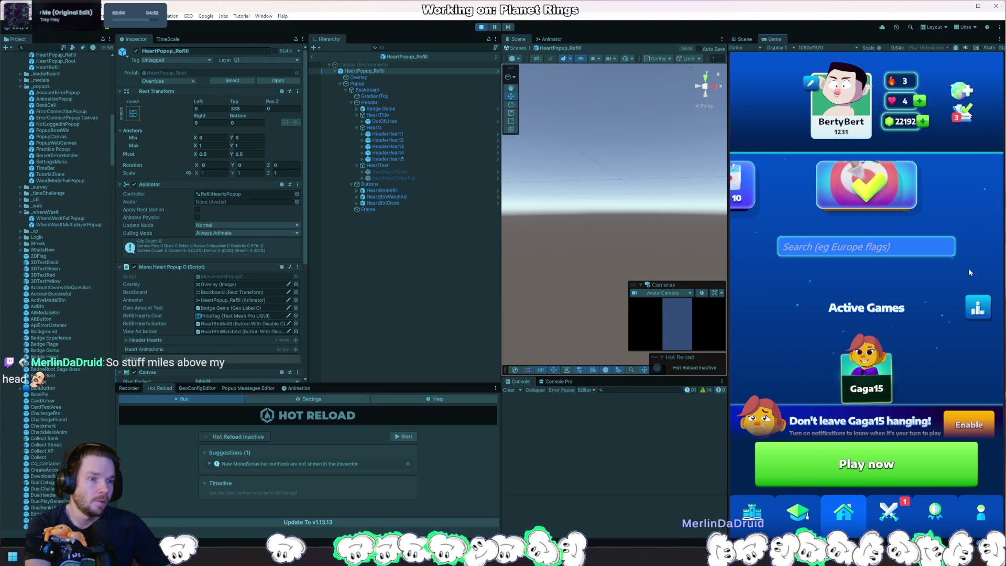
Refill the hearts for 200 gems, continuing past the Rider refill breakpoint.
left_click(915, 108)
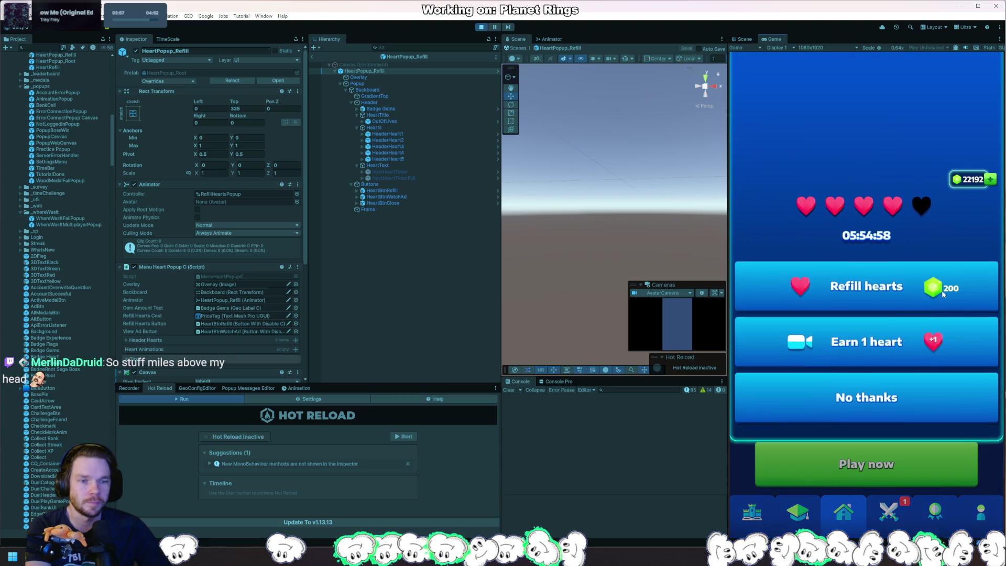
left_click(852, 288)
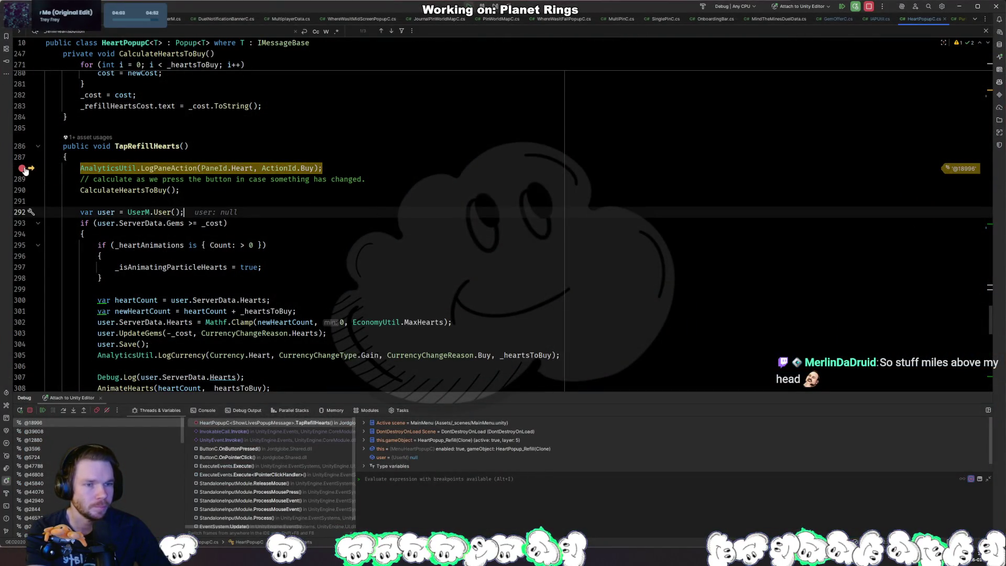
key("F5")
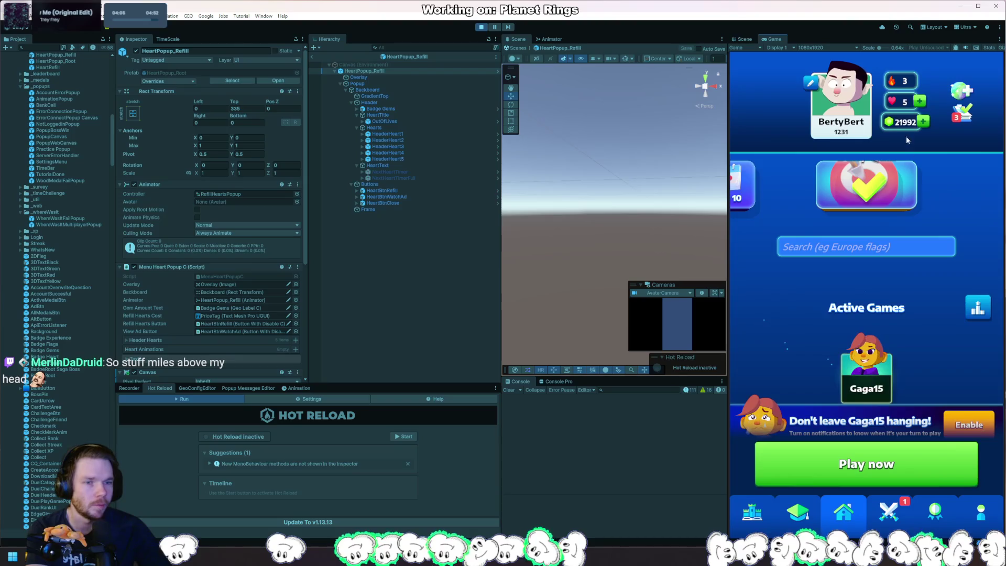
Open and close the gem store, resuming the debugger at each breakpoint.
left_click(921, 124)
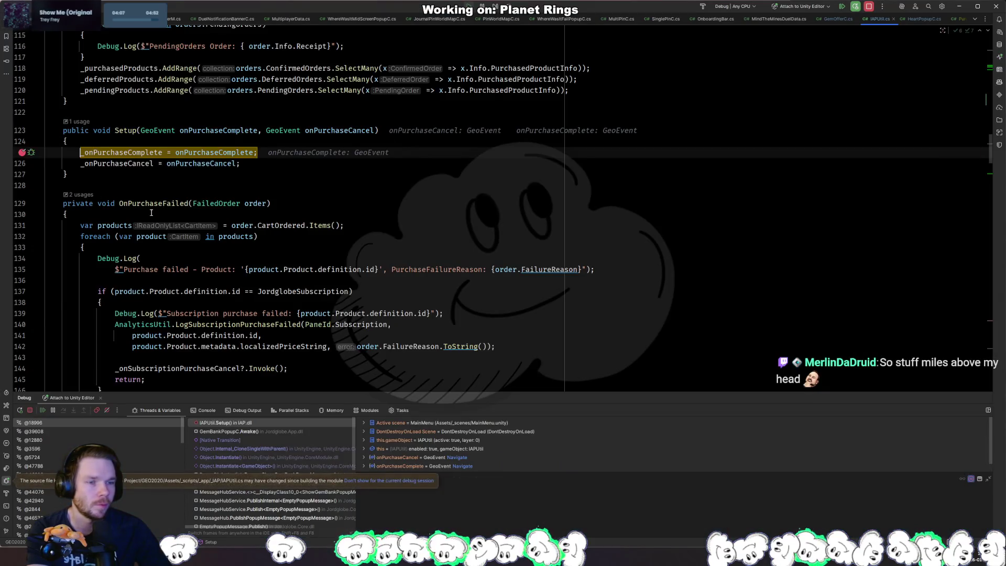
key("F5")
key("F5")
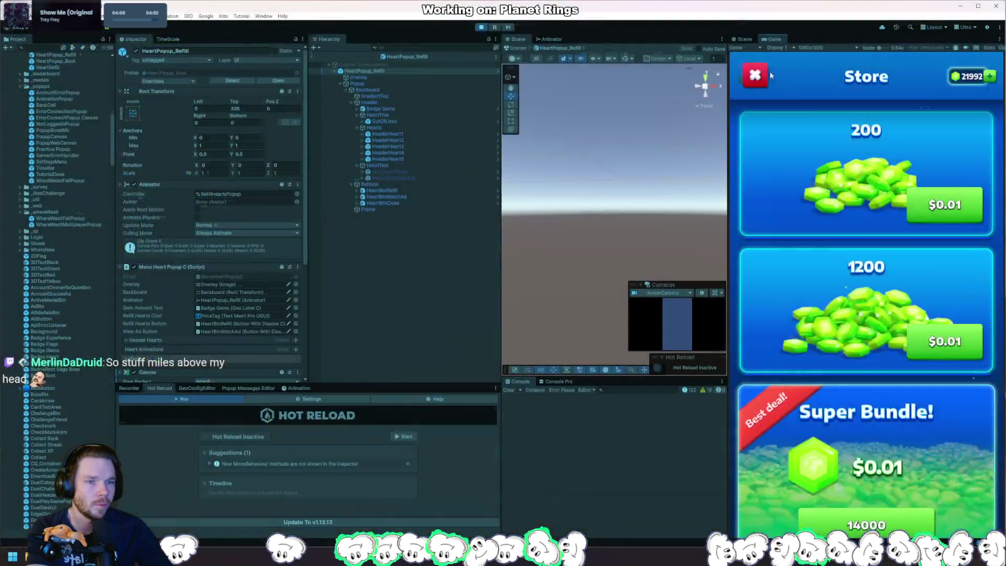
left_click(760, 75)
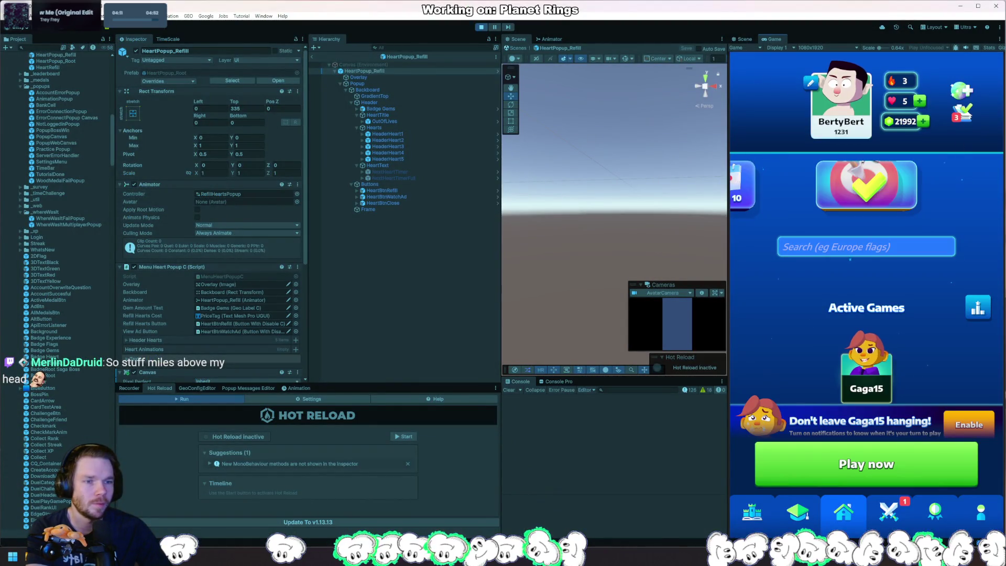
key("F5")
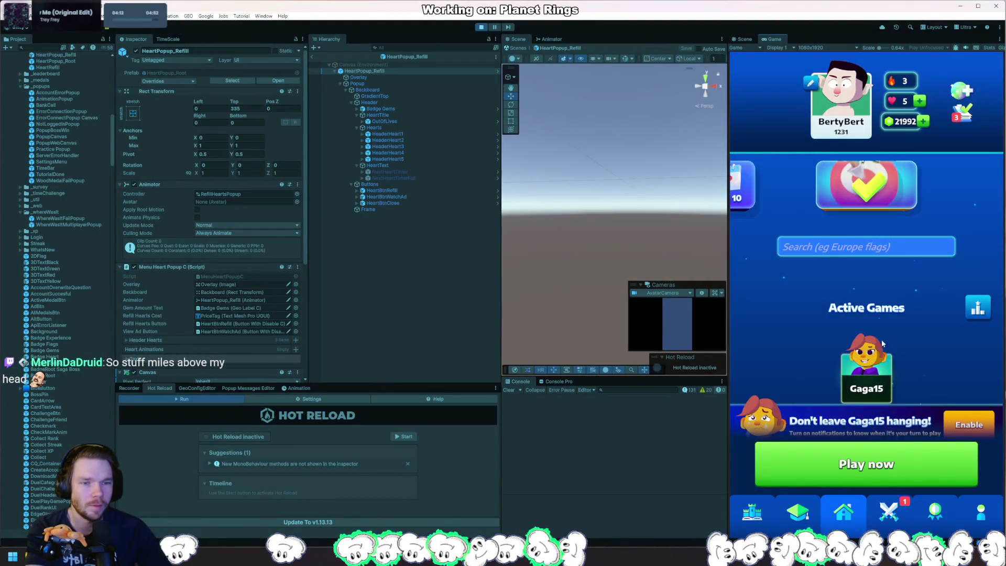
Start a Europe level, quit it back to the map, and bring up the heart refill popup.
left_click(761, 510)
left_click(896, 416)
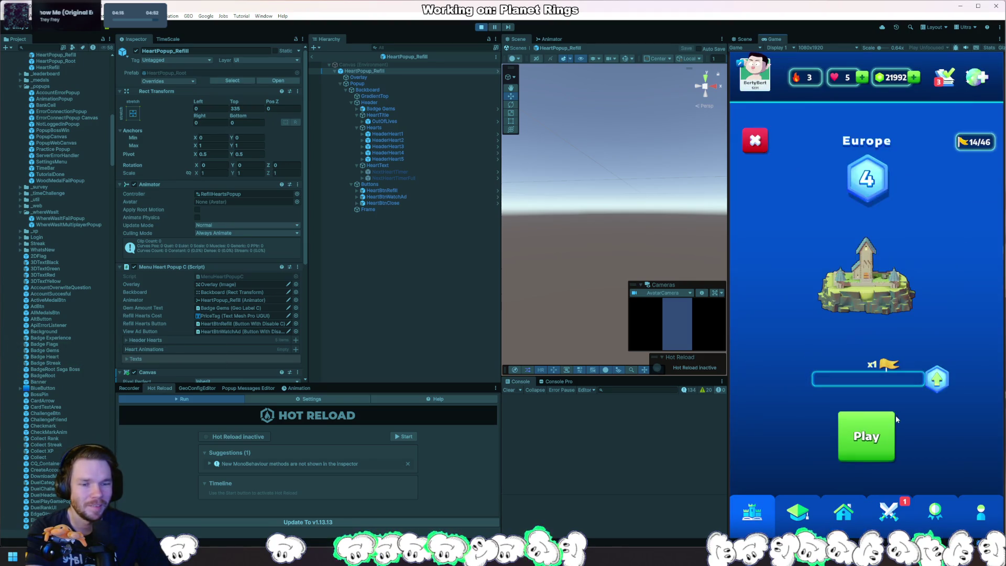
left_click(895, 416)
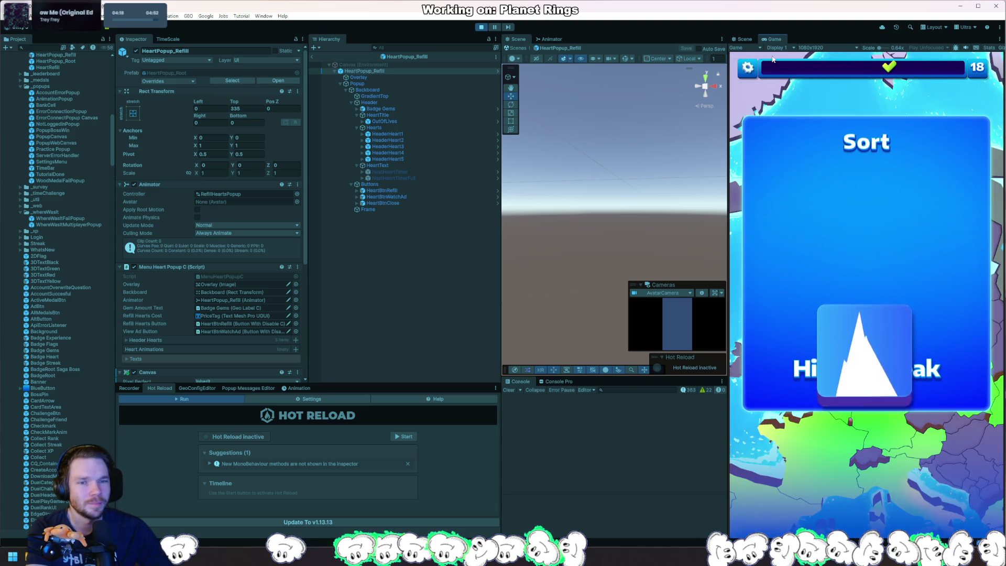
key("Escape")
left_click(863, 449)
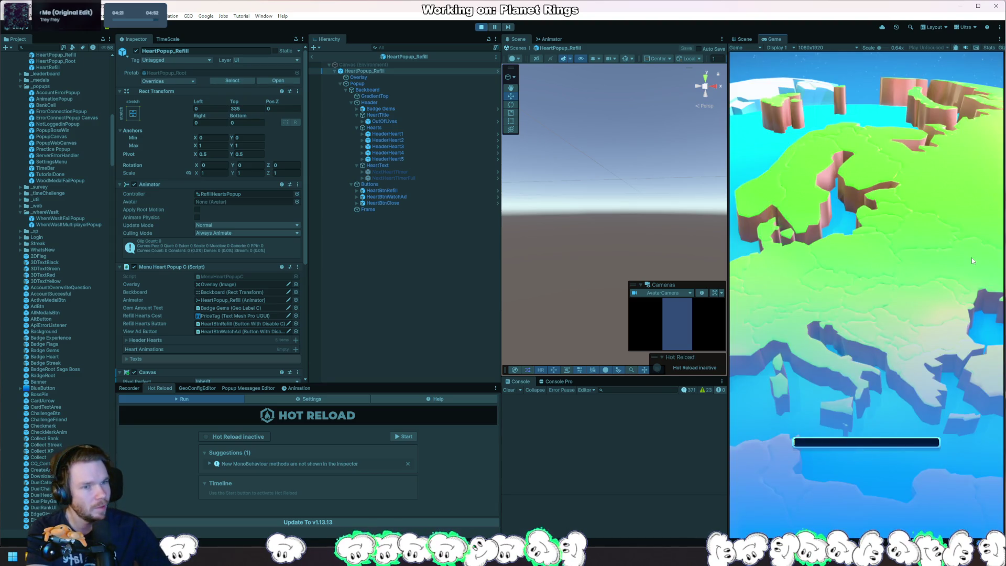
left_click(911, 80)
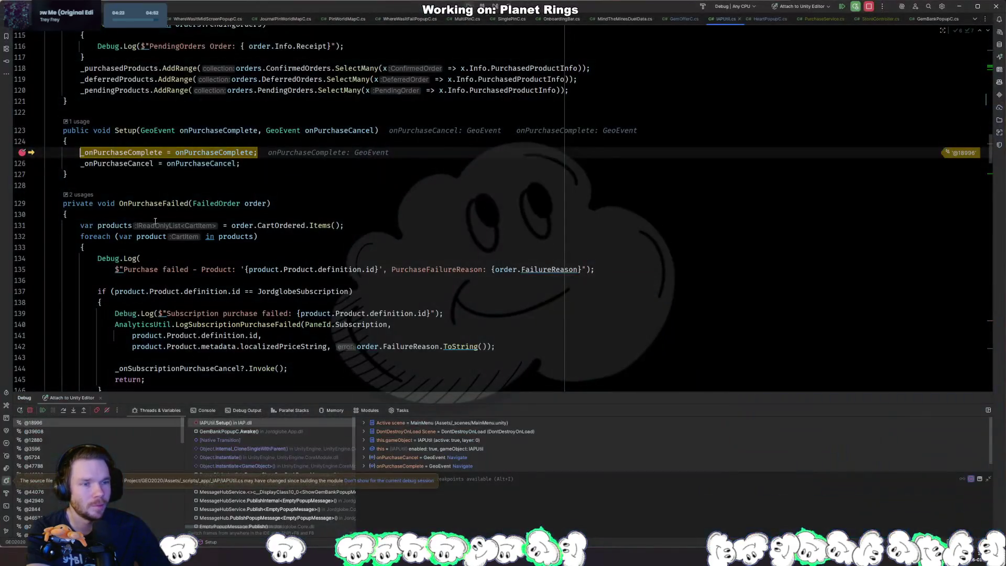
key("F5")
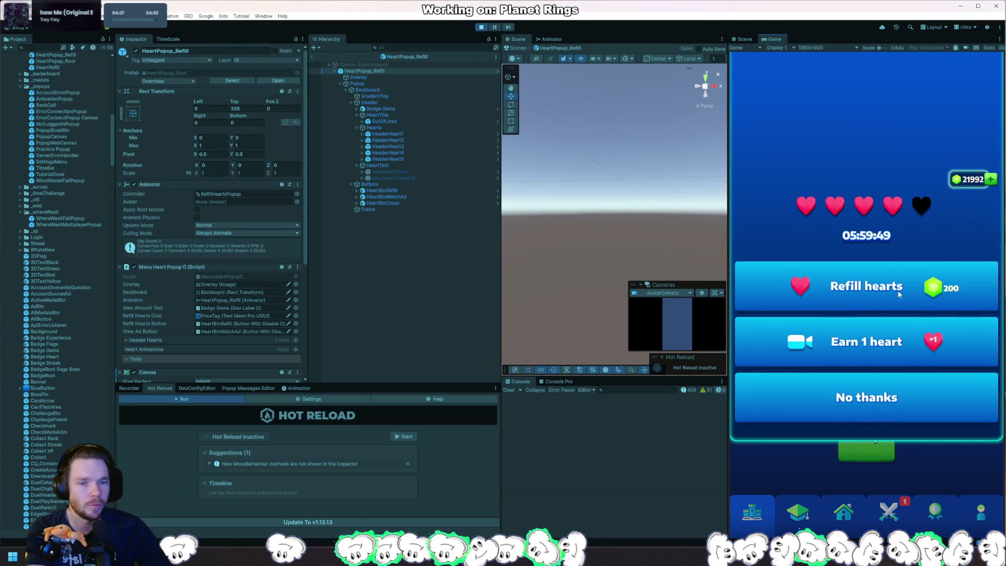
Refill the hearts for gems past the breakpoint, then open and close the gem store.
left_click(879, 294)
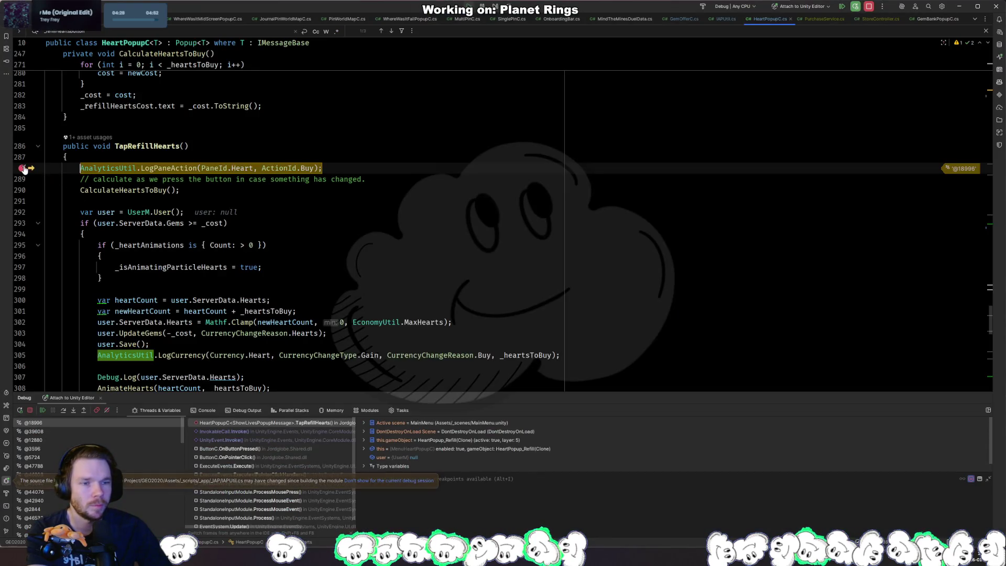
key("F5")
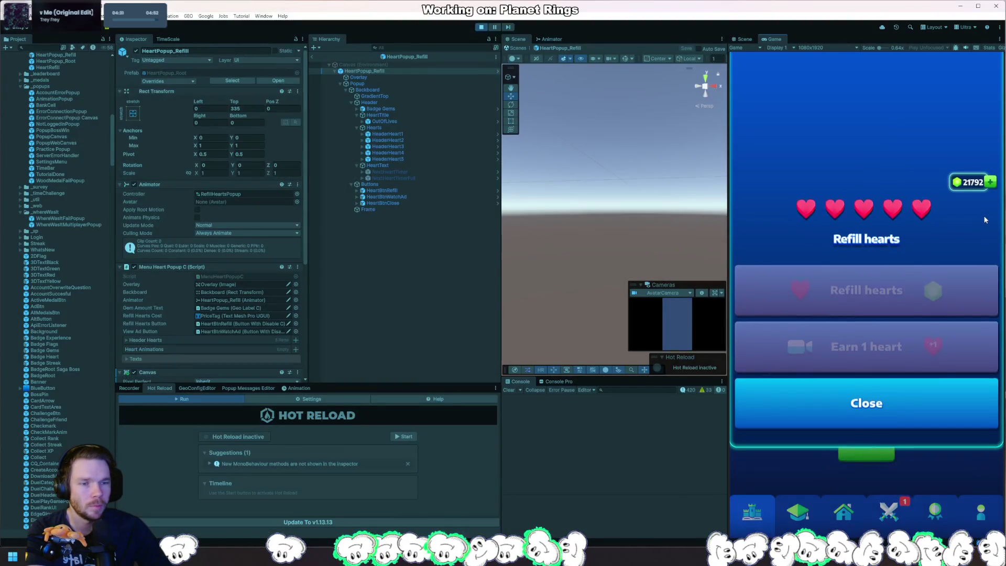
left_click(909, 78)
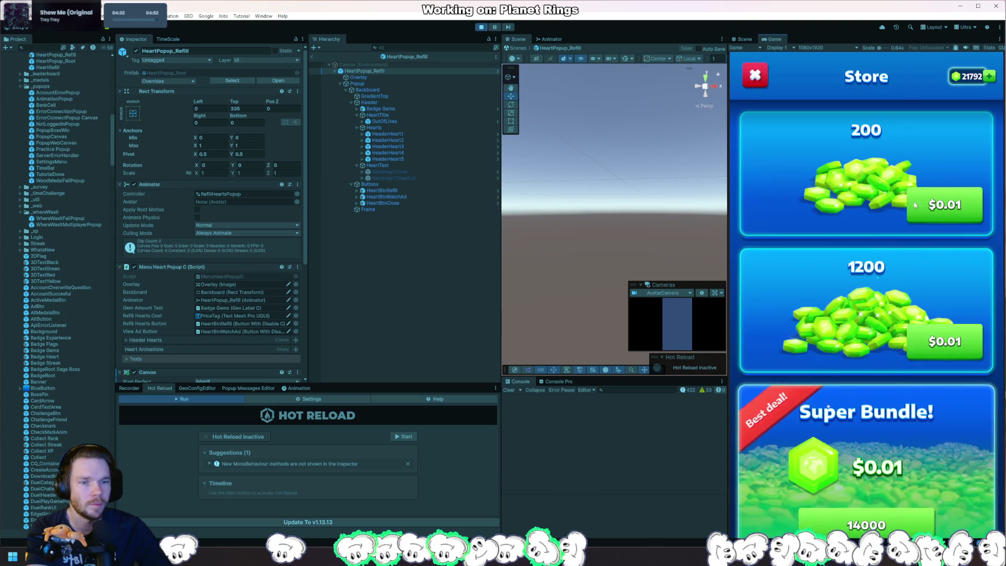
left_click(758, 84)
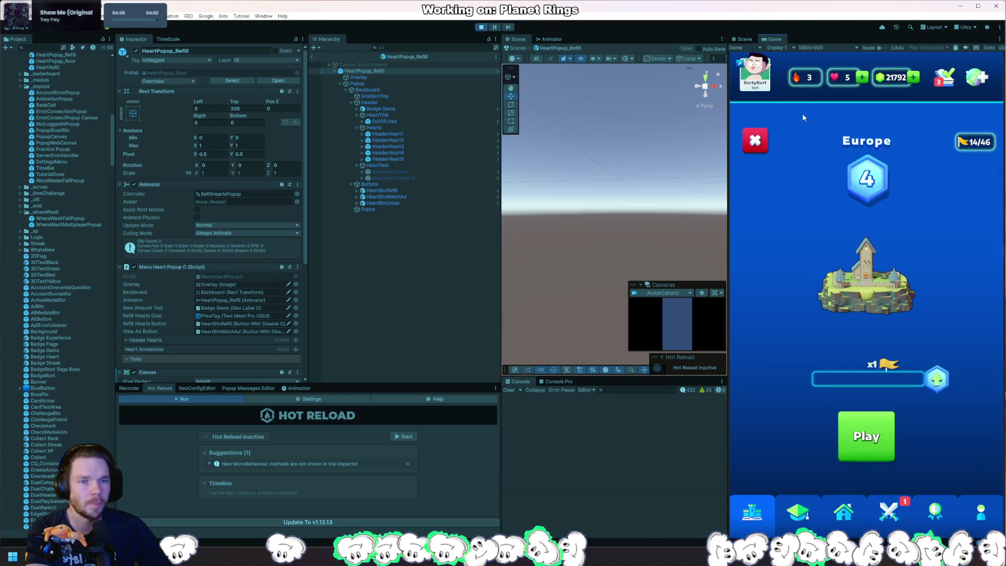
Play and leave a Europe level, refill hearts for 200 gems again, then stop the game.
left_click(847, 420)
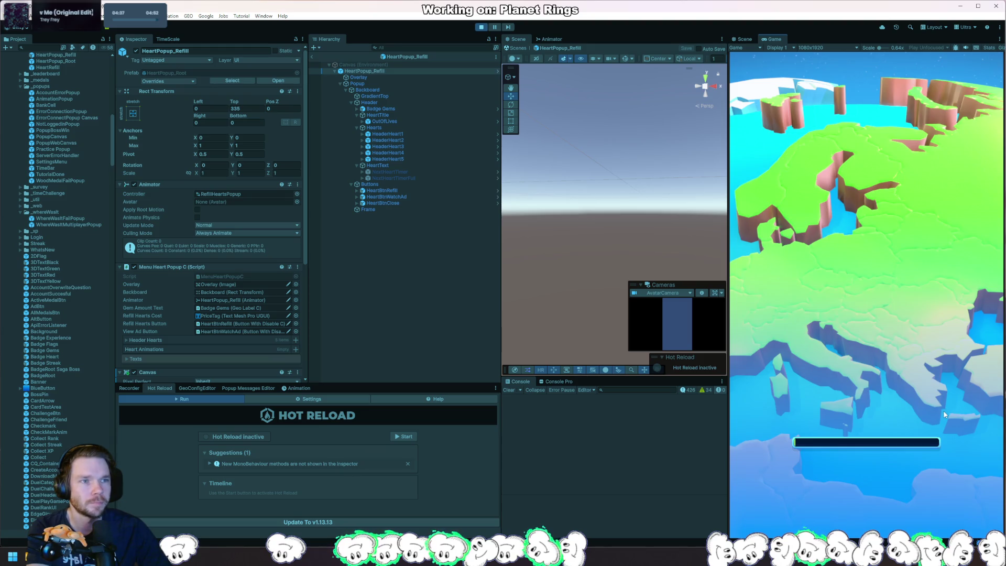
left_click(883, 462)
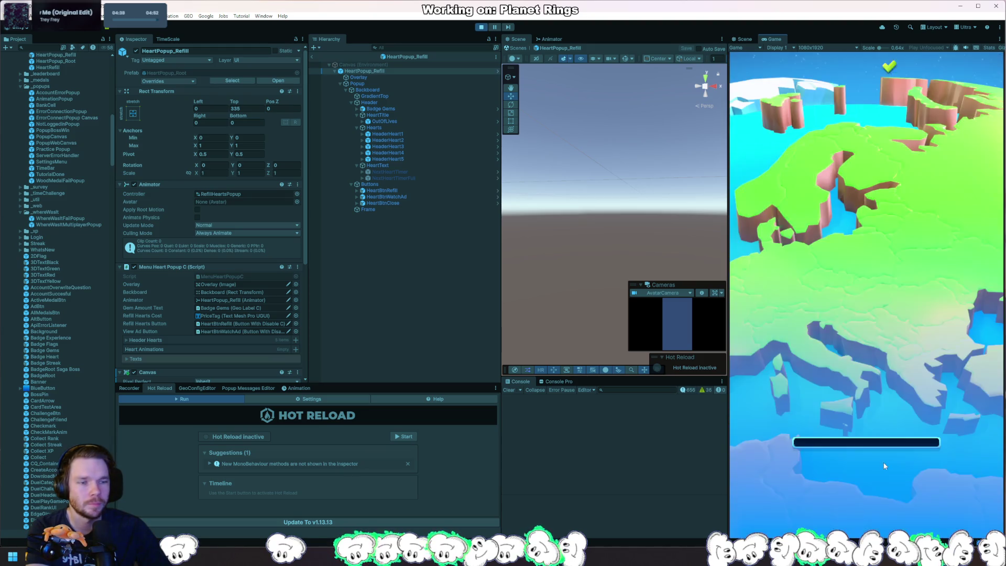
left_click(853, 84)
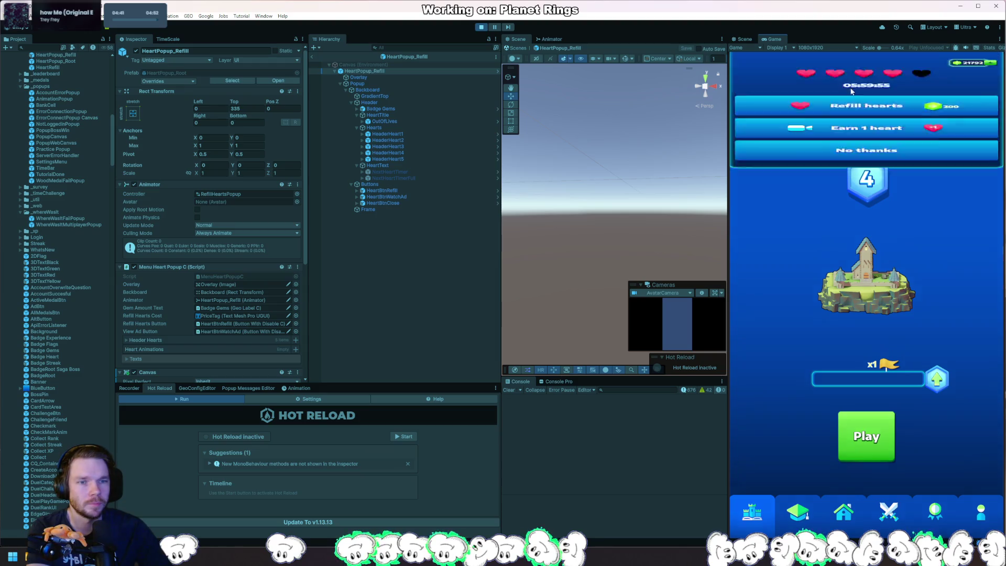
left_click(869, 291)
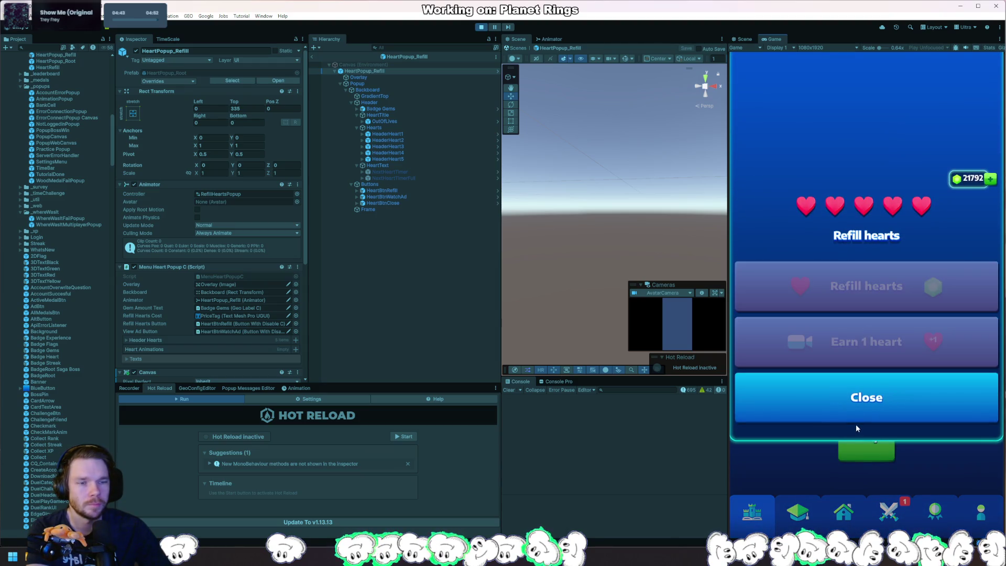
left_click(856, 423)
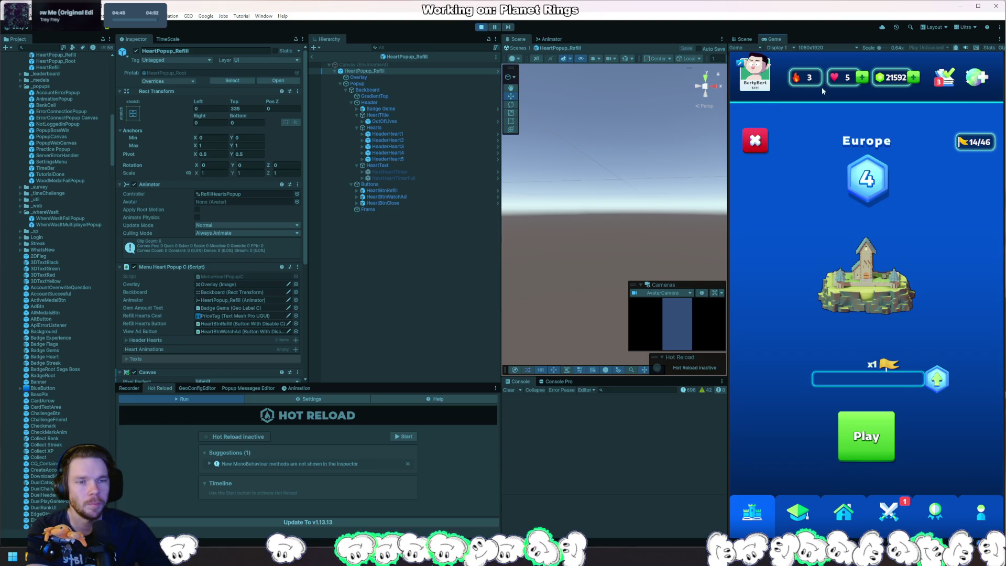
left_click(479, 28)
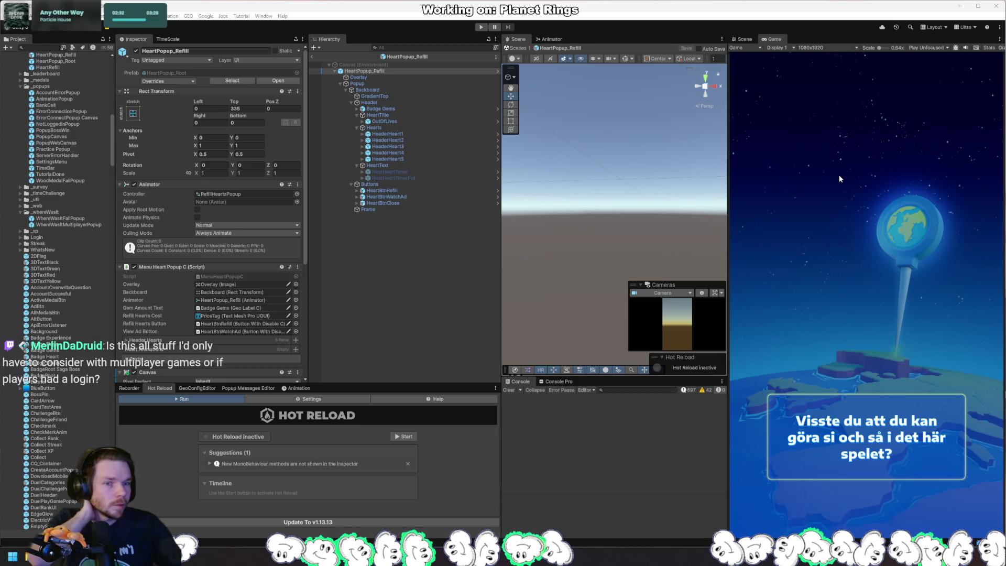
Enter Play mode with Ctrl+P and wait for the home screen with 5 hearts and 21592 gems.
key("ctrl+p")
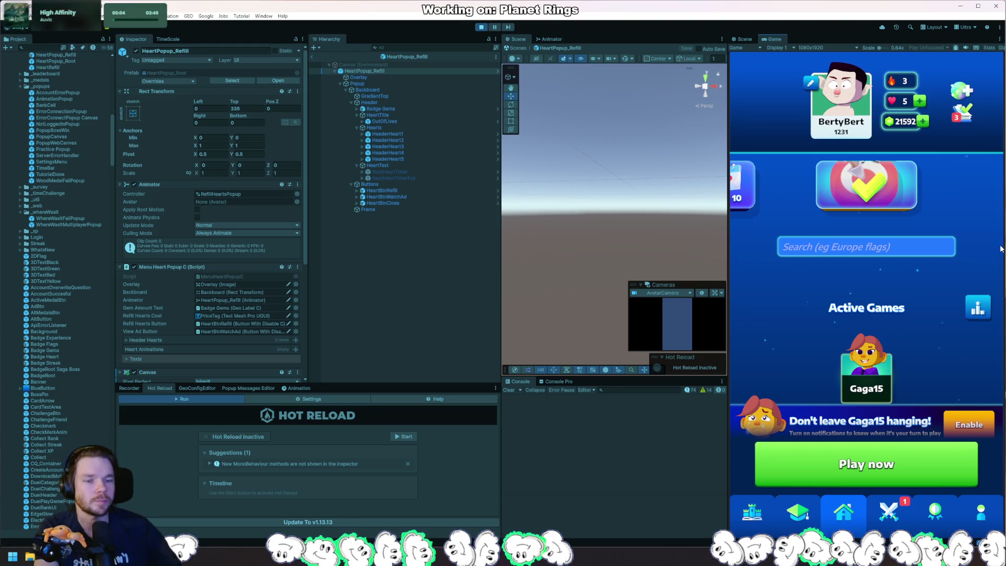
Exit Play mode to return to the startup screen.
left_click(479, 27)
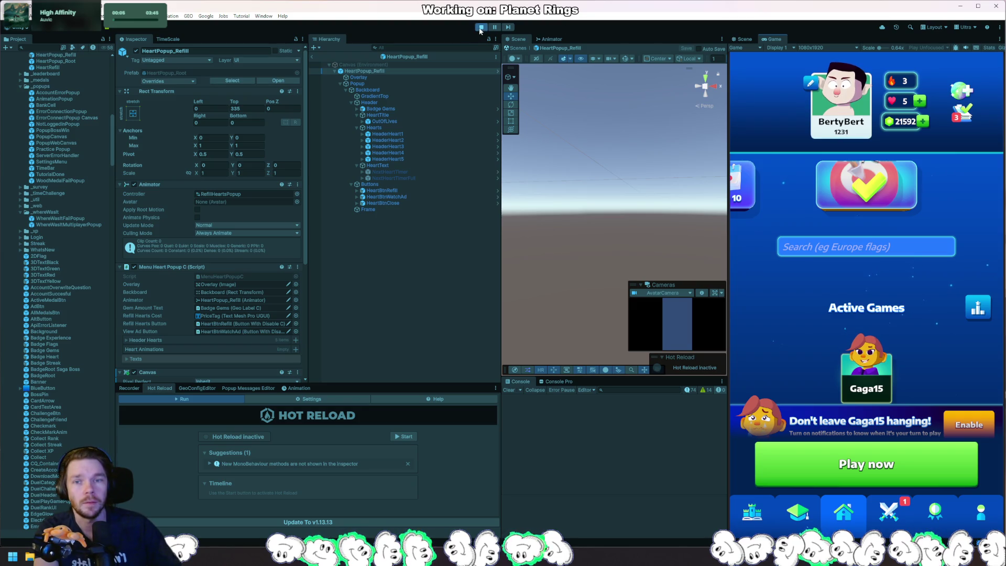